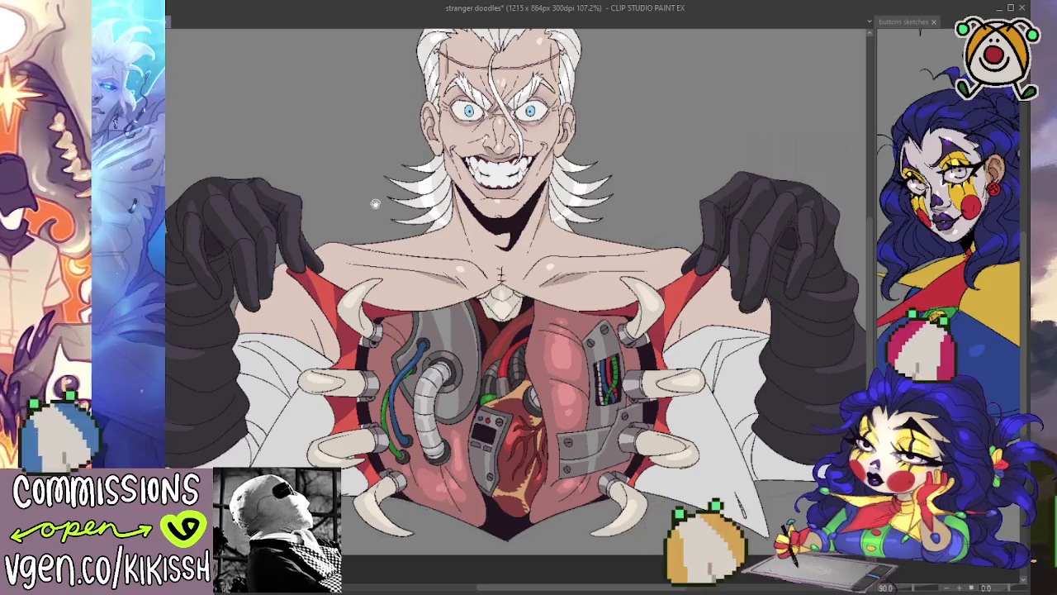
Pan and scroll around the drawing to inspect the face and chest
{"action": "left_click_drag", "start_coordinate": [374, 201], "coordinate": [359, 195]}
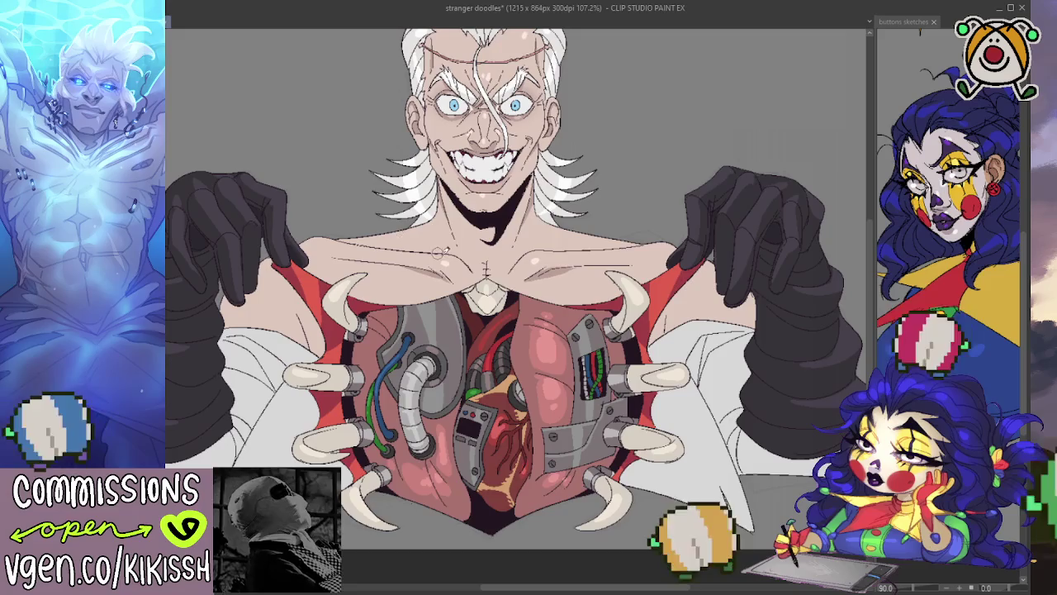
{"action": "left_click_drag", "start_coordinate": [764, 376], "coordinate": [733, 357]}
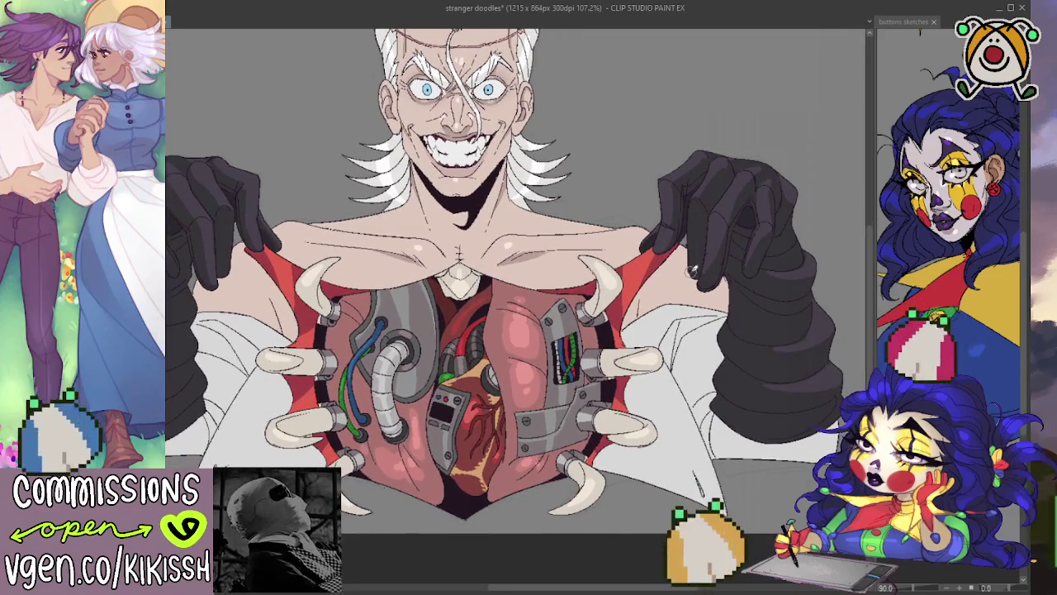
{"action": "left_click_drag", "start_coordinate": [681, 285], "coordinate": [722, 314]}
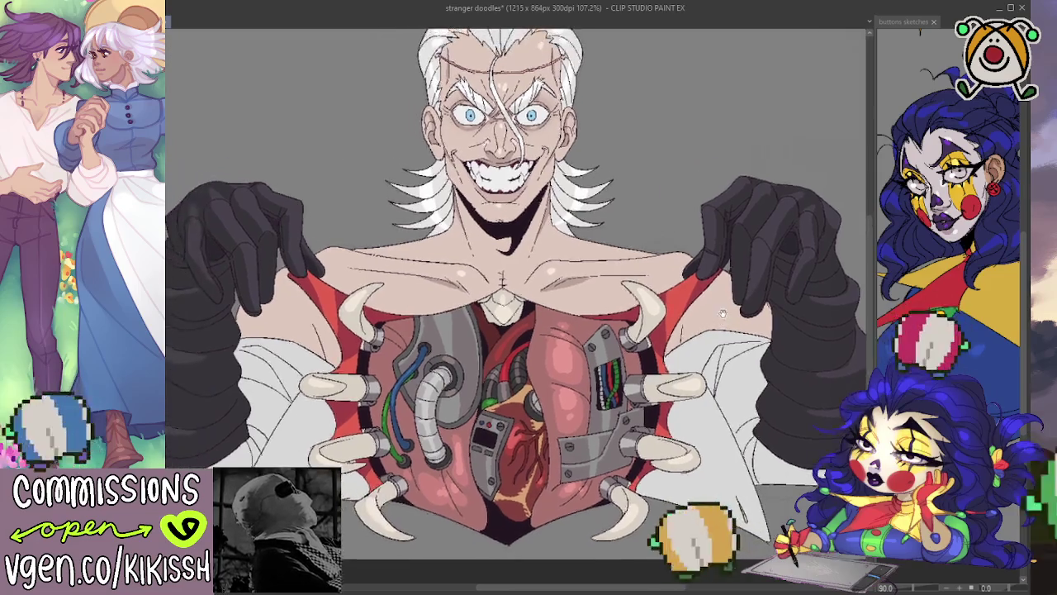
{"action": "scroll", "coordinate": [722, 313], "scroll_direction": "up", "scroll_amount": 1}
{"action": "scroll", "coordinate": [678, 280], "scroll_direction": "up", "scroll_amount": 1}
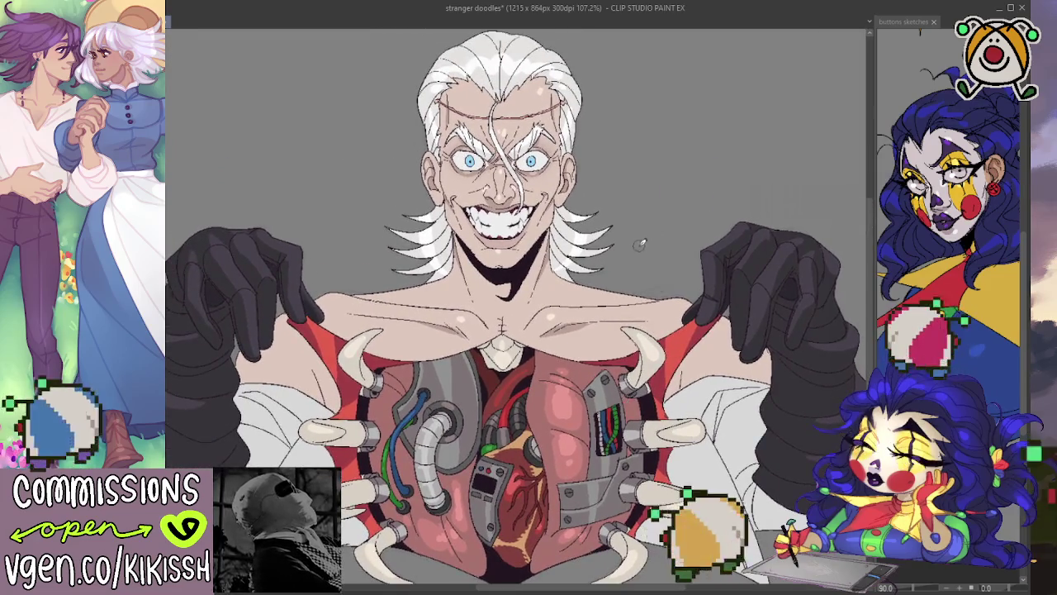
{"action": "scroll", "coordinate": [639, 244], "scroll_direction": "up", "scroll_amount": 2}
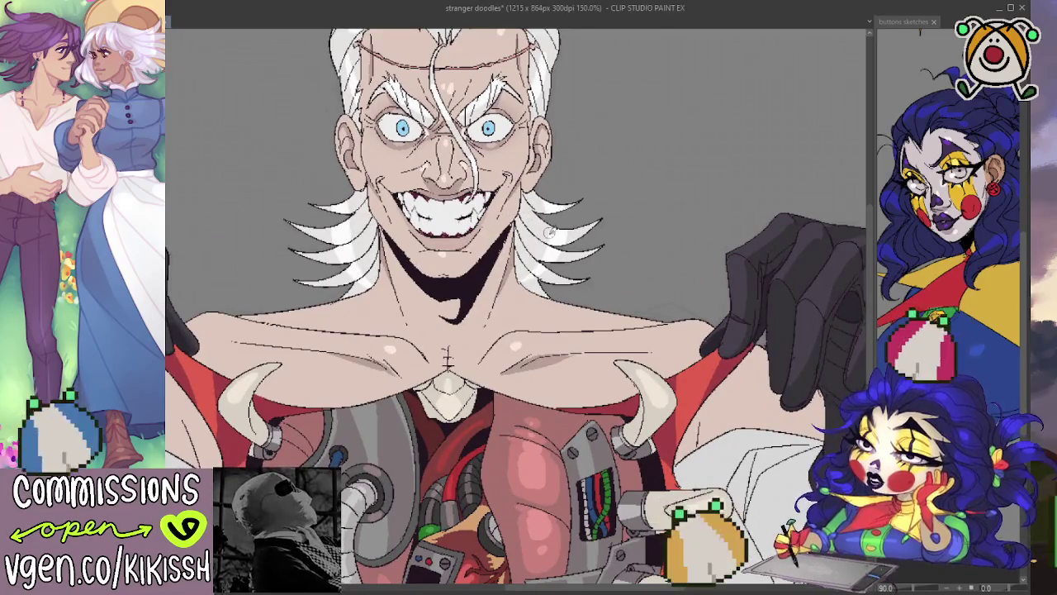
{"action": "scroll", "coordinate": [537, 223], "scroll_direction": "left", "scroll_amount": 3}
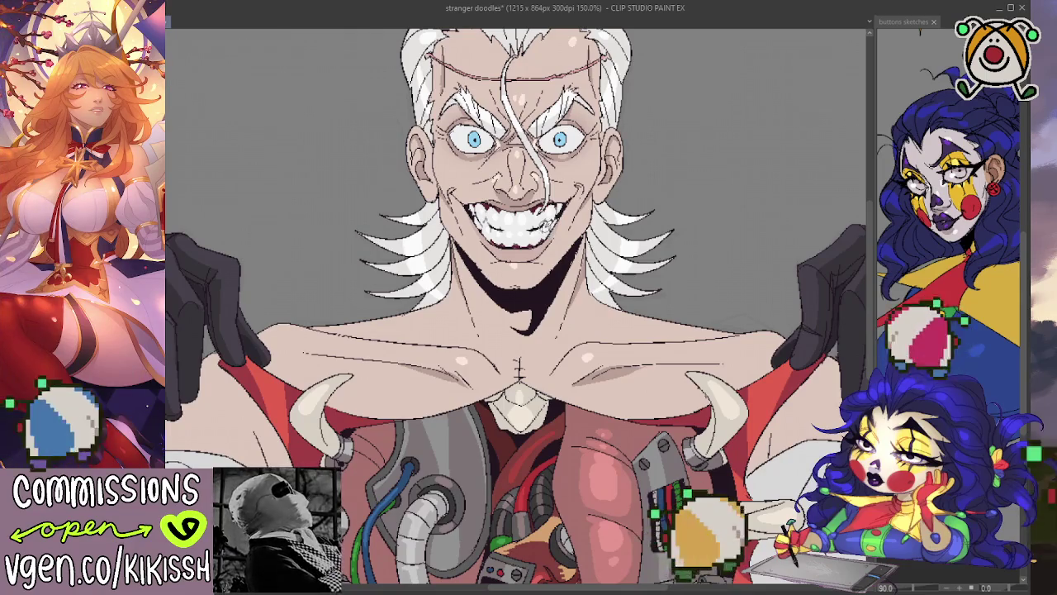
{"action": "left_click_drag", "start_coordinate": [551, 216], "coordinate": [544, 244]}
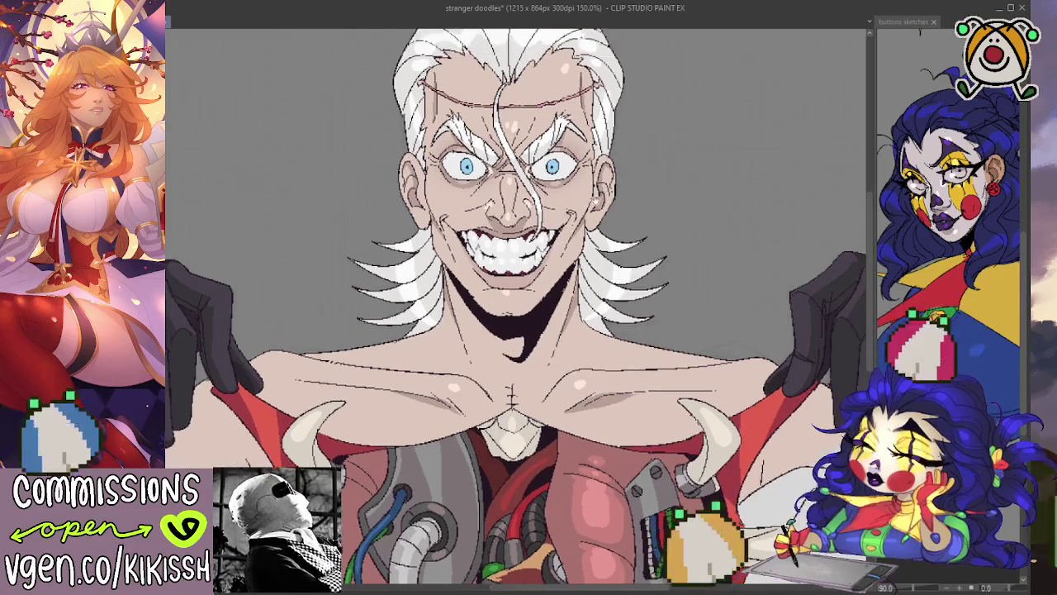
{"action": "scroll", "coordinate": [591, 191], "scroll_direction": "down", "scroll_amount": 2}
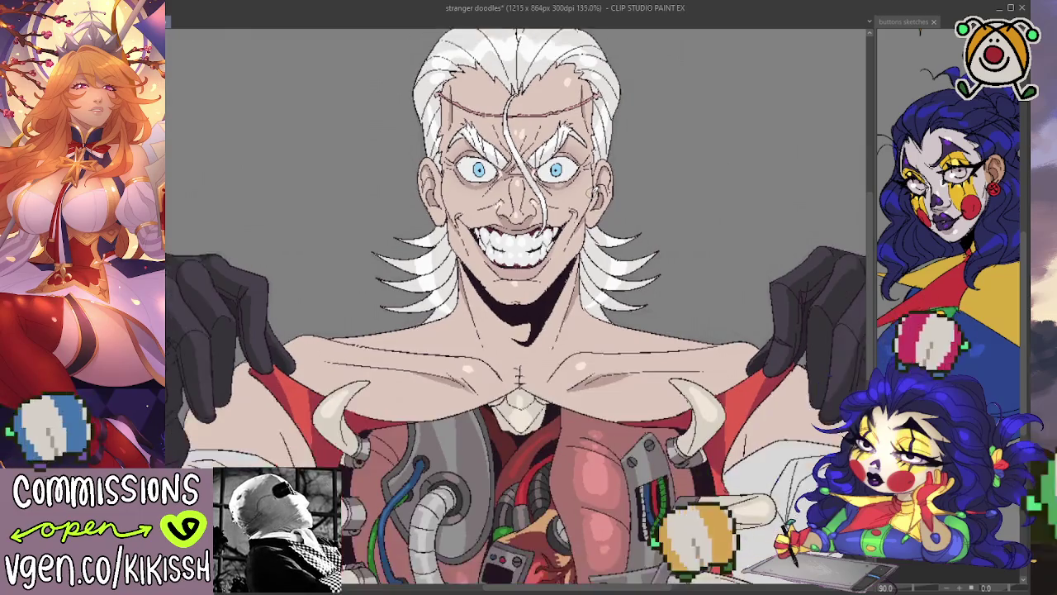
{"action": "scroll", "coordinate": [591, 191], "scroll_direction": "down", "scroll_amount": 2}
{"action": "mouse_move", "coordinate": [675, 216]}
{"action": "left_mouse_down"}
{"action": "mouse_move", "coordinate": [655, 176]}
{"action": "mouse_move", "coordinate": [639, 199]}
{"action": "left_mouse_up"}
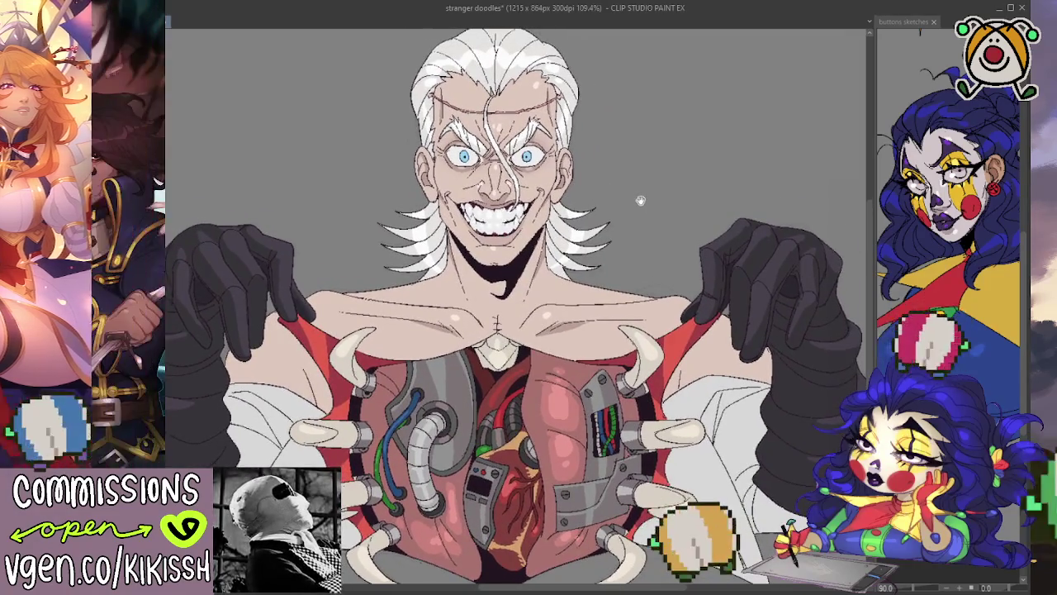
{"action": "scroll", "coordinate": [636, 199], "scroll_direction": "up", "scroll_amount": 1}
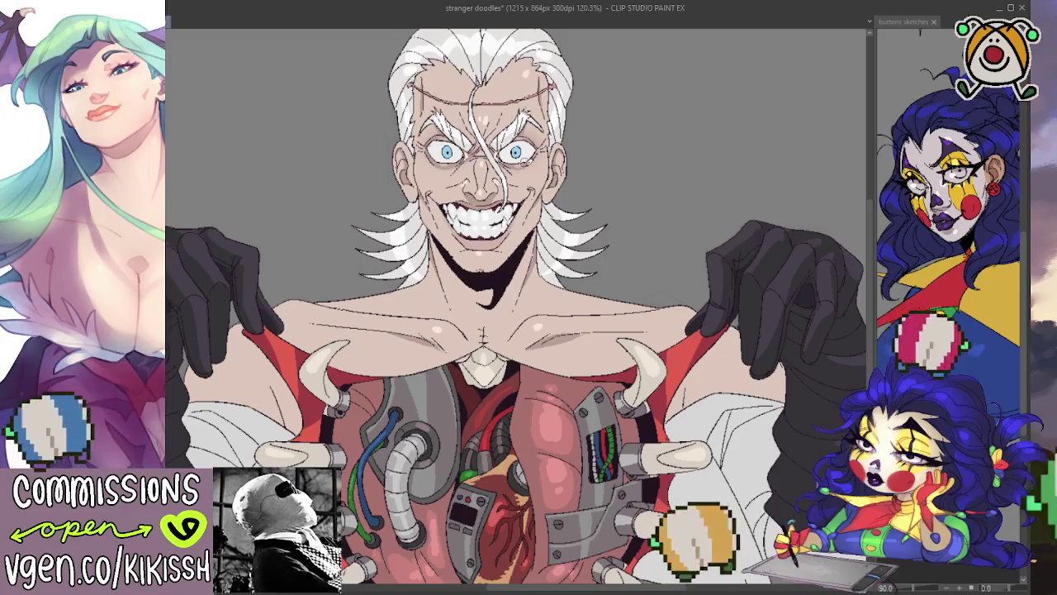
Show the drawing at actual size and scroll over the artwork
{"action": "key", "text": "ctrl+alt+0"}
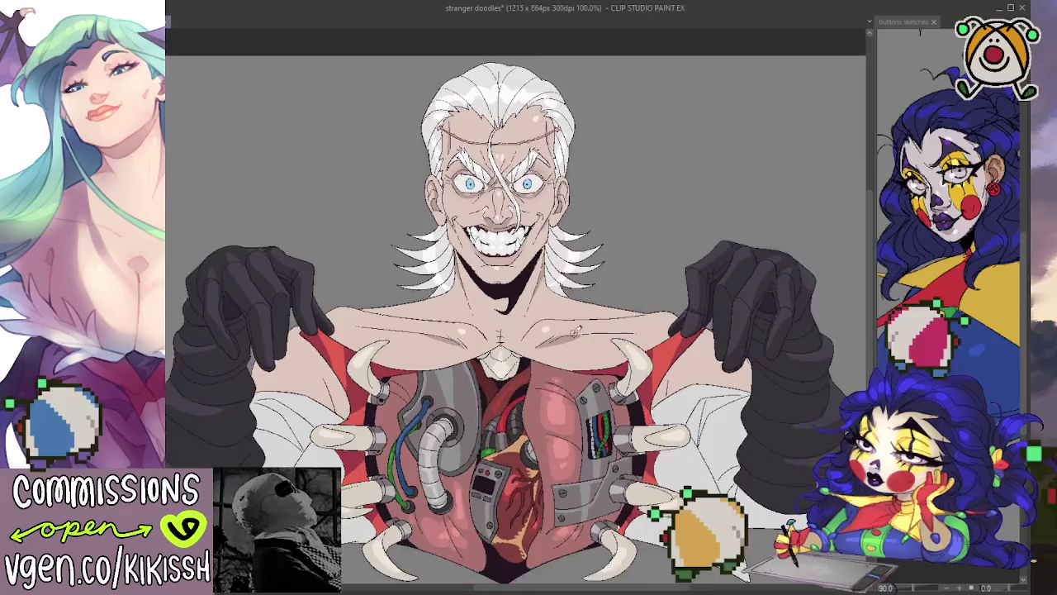
{"action": "scroll", "coordinate": [516, 314], "scroll_direction": "up", "scroll_amount": 2}
{"action": "scroll", "coordinate": [516, 314], "scroll_direction": "up", "scroll_amount": 1}
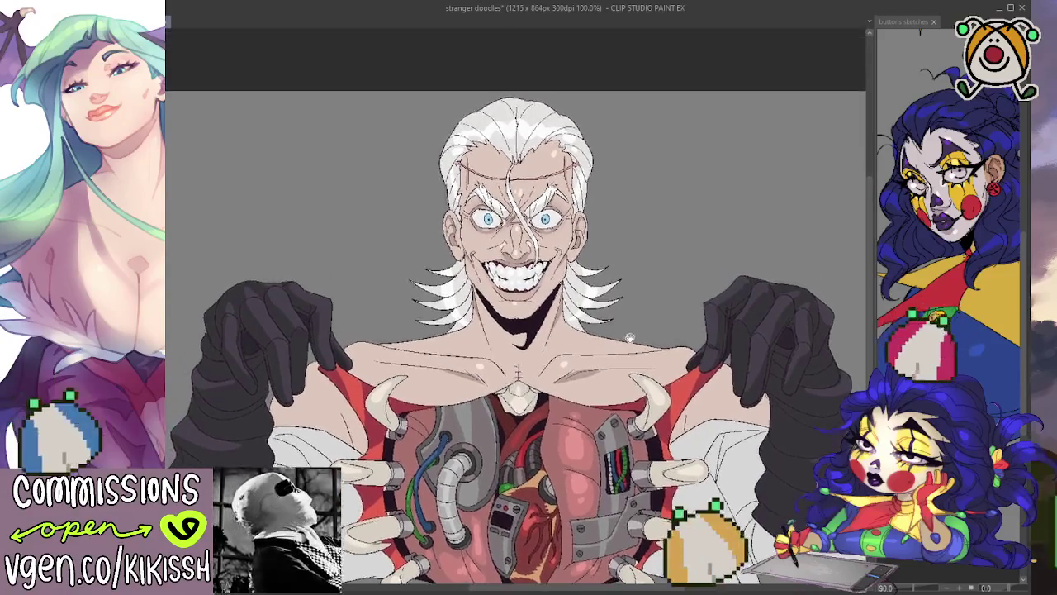
{"action": "scroll", "coordinate": [516, 314], "scroll_direction": "up", "scroll_amount": 1}
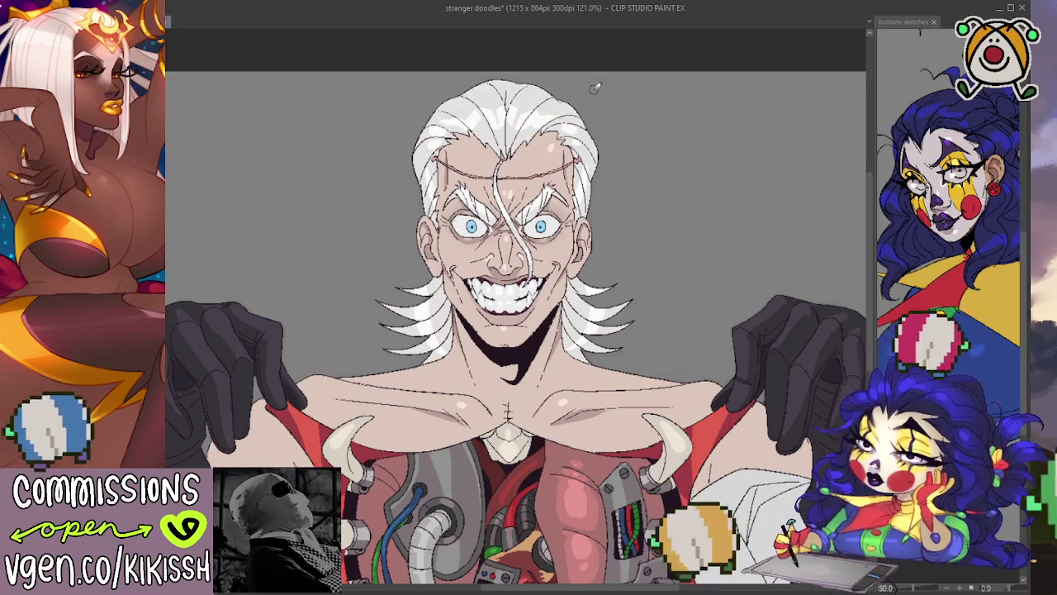
{"action": "scroll", "coordinate": [599, 123], "scroll_direction": "down", "scroll_amount": 1}
{"action": "scroll", "coordinate": [653, 231], "scroll_direction": "down", "scroll_amount": 1}
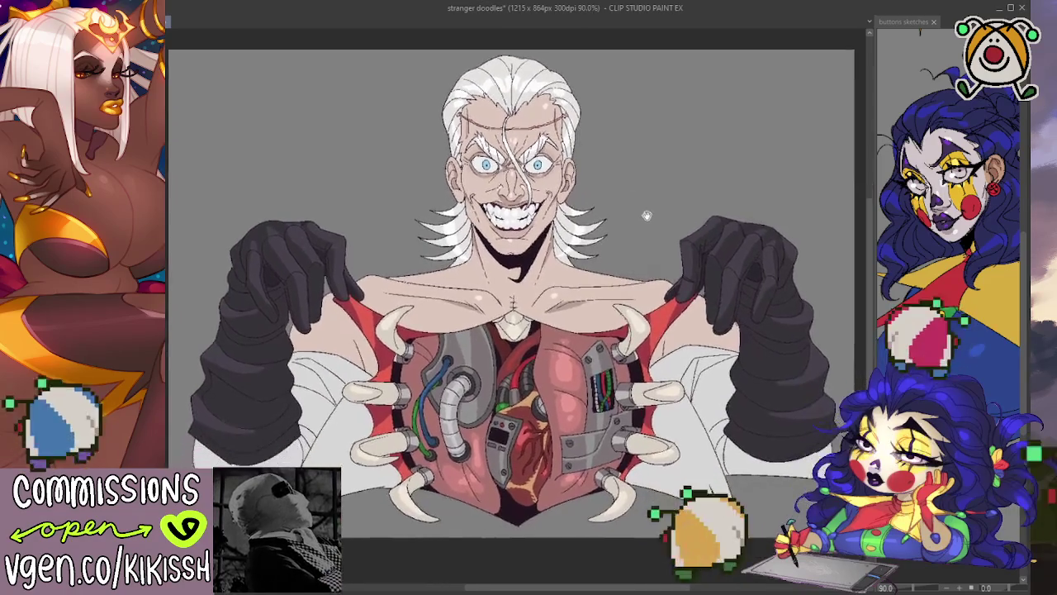
{"action": "scroll", "coordinate": [405, 194], "scroll_direction": "up", "scroll_amount": 1}
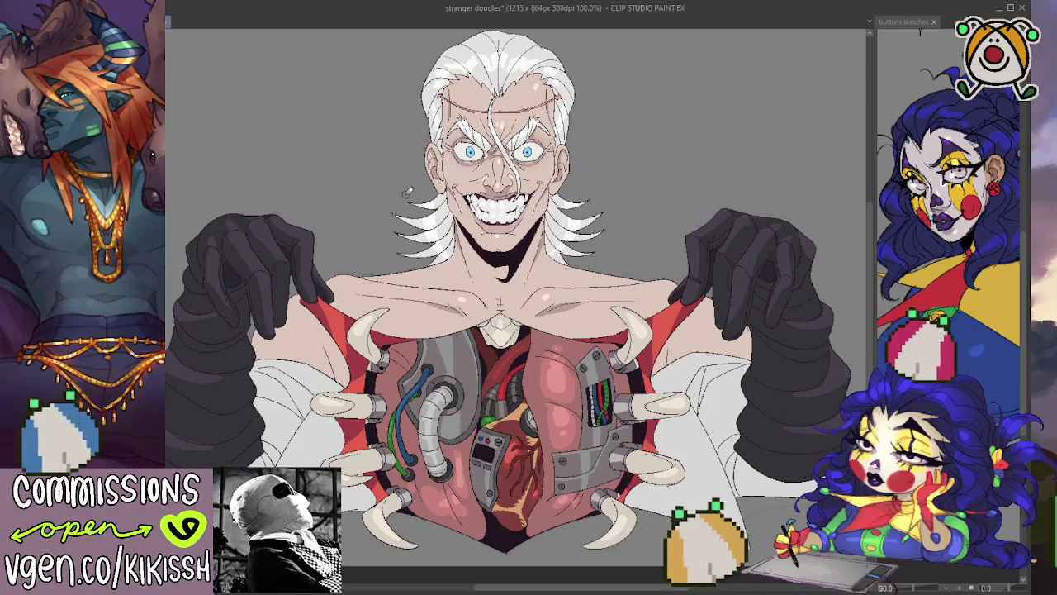
{"action": "scroll", "coordinate": [405, 193], "scroll_direction": "up", "scroll_amount": 1}
{"action": "scroll", "coordinate": [388, 157], "scroll_direction": "up", "scroll_amount": 2}
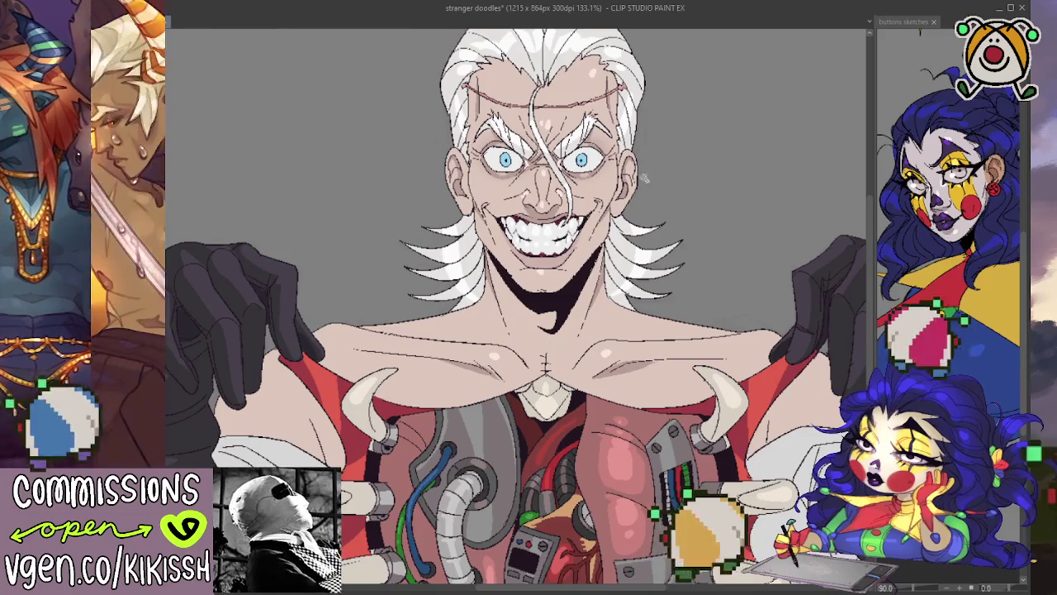
Select the area around the teeth, clear the selection and reset the view
{"action": "left_click_drag", "start_coordinate": [493, 214], "coordinate": [593, 242]}
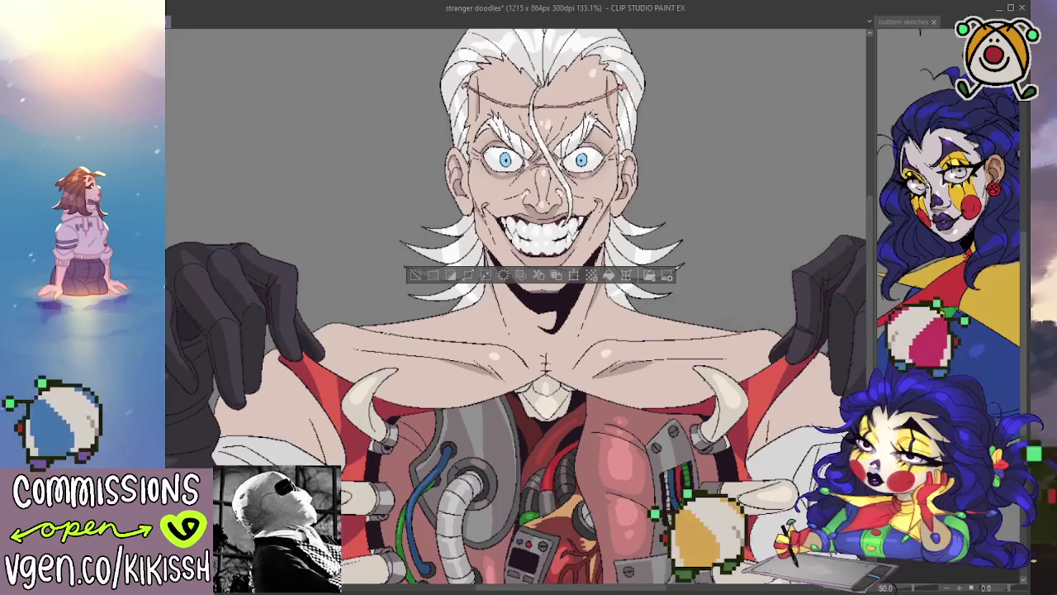
{"action": "key", "text": "ctrl+d"}
{"action": "key", "text": "ctrl+minus"}
{"action": "key", "text": "ctrl+minus"}
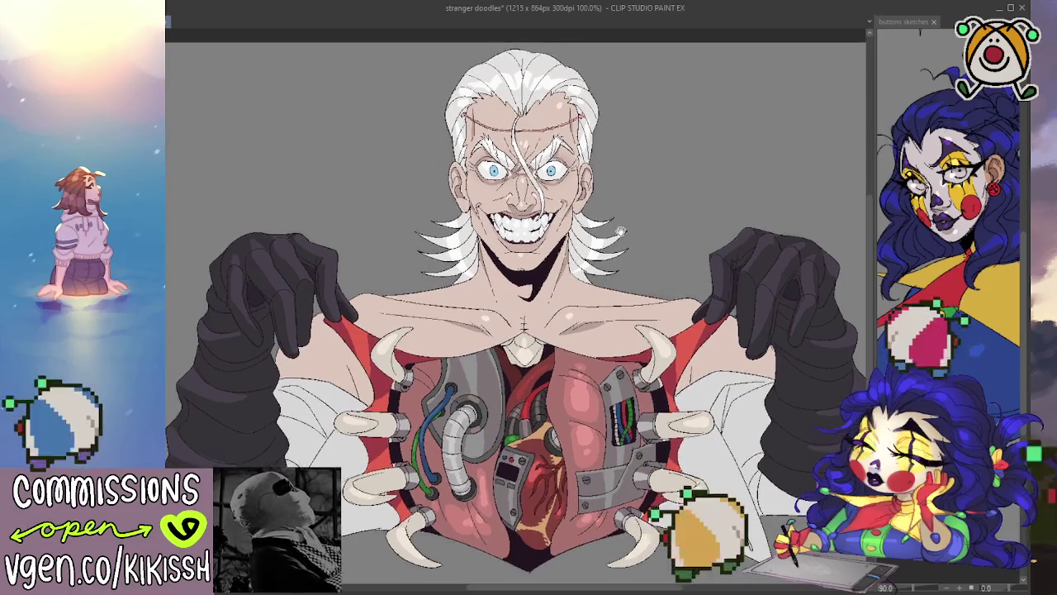
{"action": "left_click_drag", "start_coordinate": [616, 225], "coordinate": [588, 216]}
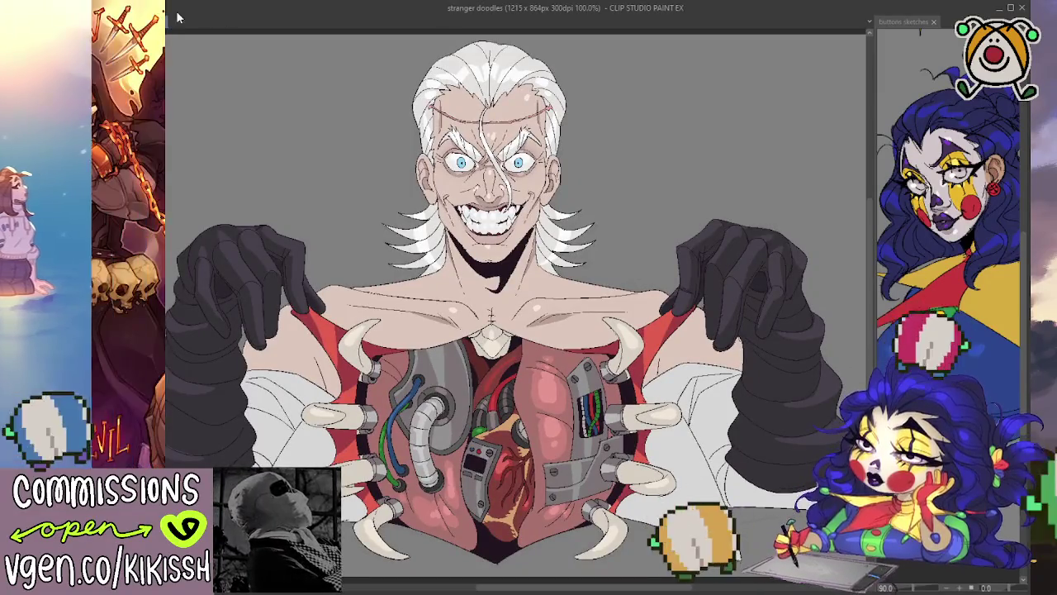
Save the stranger doodles illustration, switch to another window and back
{"action": "key", "text": "ctrl+s"}
{"action": "key", "text": "alt+Tab"}
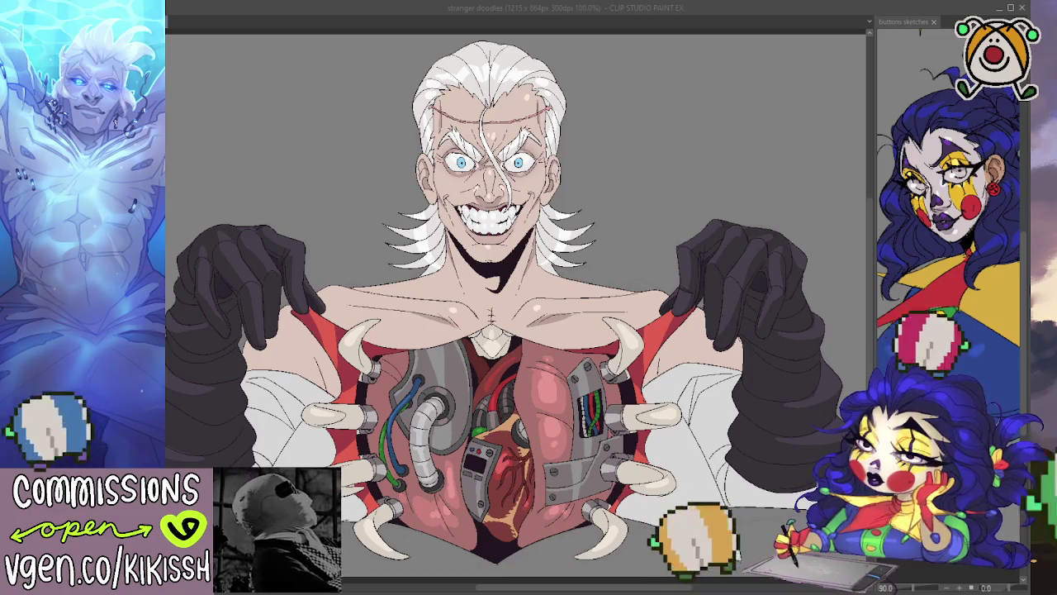
{"action": "mouse_move", "coordinate": [496, 331]}
{"action": "left_mouse_down"}
{"action": "mouse_move", "coordinate": [525, 321]}
{"action": "mouse_move", "coordinate": [503, 330]}
{"action": "left_mouse_up"}
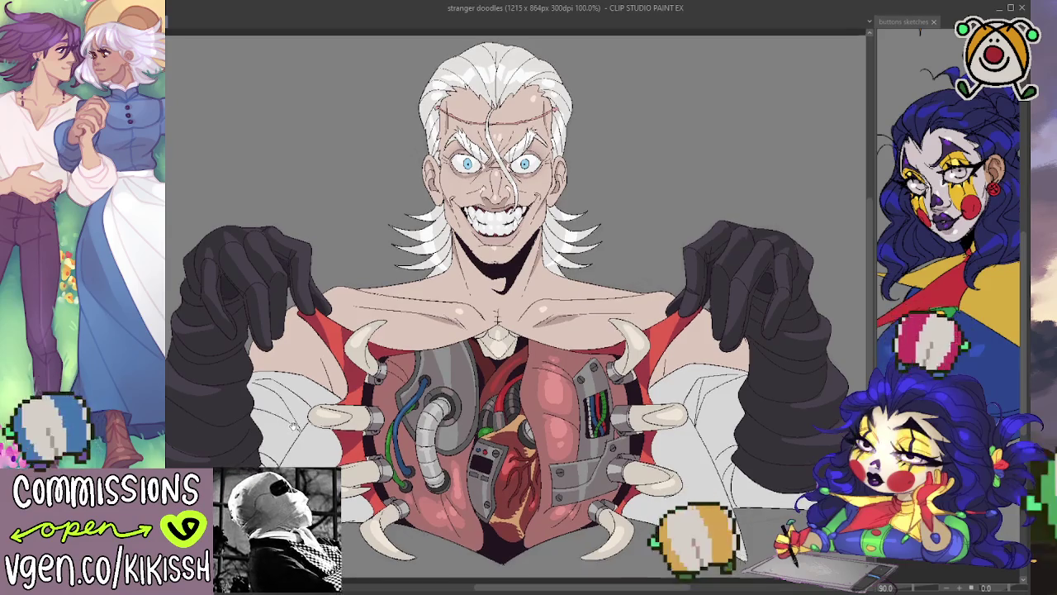
{"action": "left_click_drag", "start_coordinate": [506, 331], "coordinate": [507, 335]}
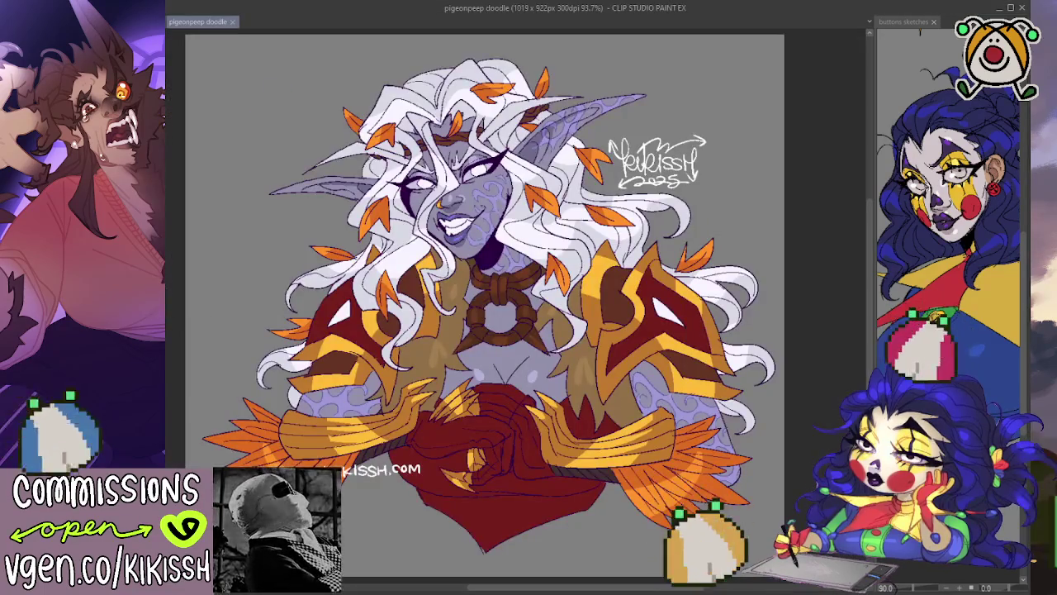
Paste the white 2025 signature from pigeonpeep doodle beside the man's head
{"action": "key", "text": "ctrl+alt+0"}
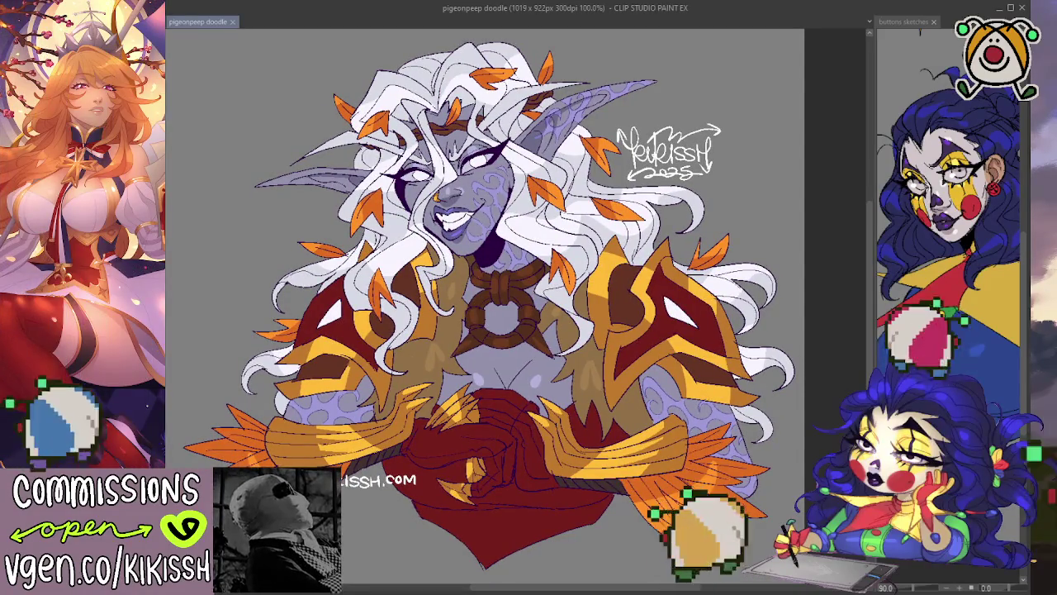
{"action": "key", "text": "ctrl+Tab"}
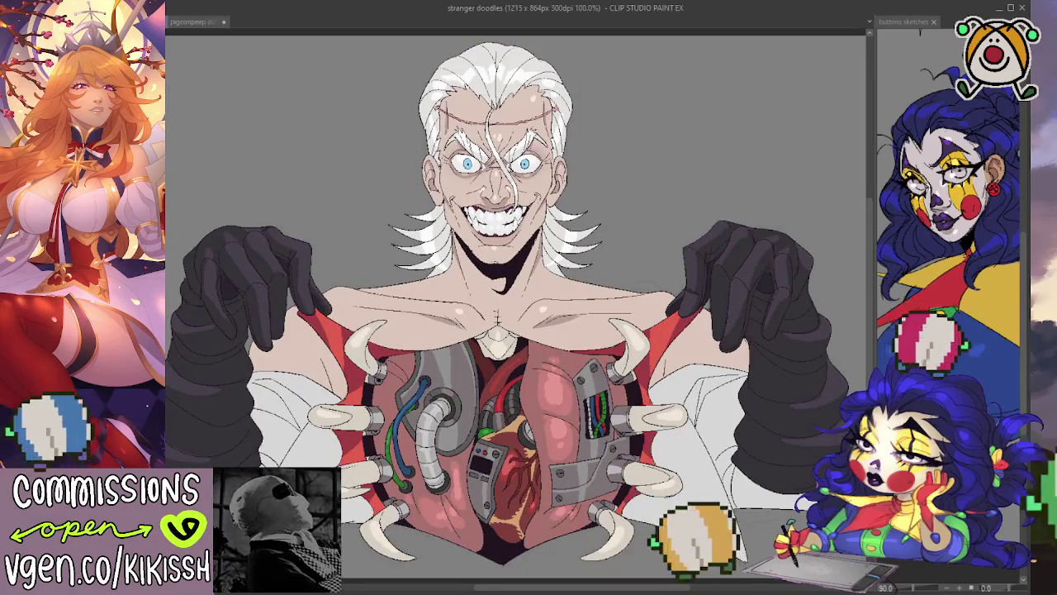
{"action": "key", "text": "ctrl+v"}
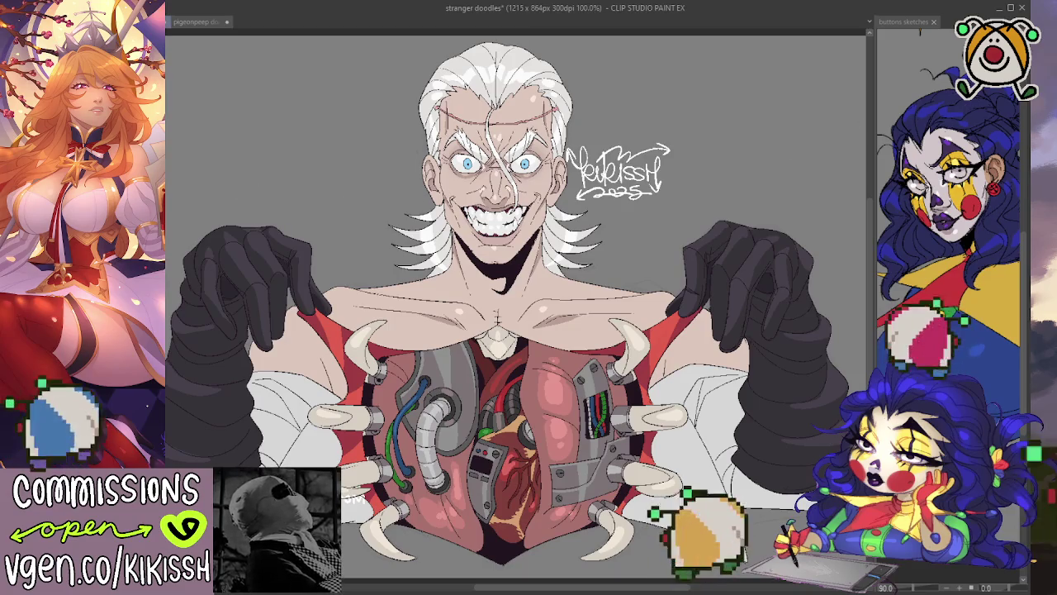
Drag the signature down to the lower right beside the coat hem, recentring the view
{"action": "left_click_drag", "start_coordinate": [653, 201], "coordinate": [675, 282]}
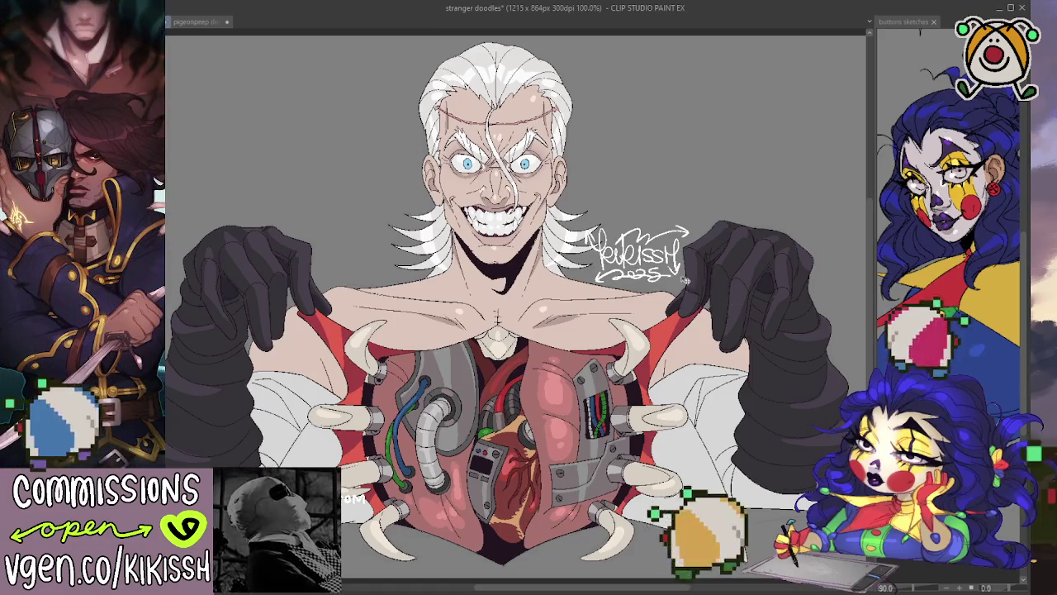
{"action": "mouse_move", "coordinate": [684, 281]}
{"action": "left_mouse_down"}
{"action": "mouse_move", "coordinate": [618, 252]}
{"action": "mouse_move", "coordinate": [692, 214]}
{"action": "mouse_move", "coordinate": [698, 183]}
{"action": "mouse_move", "coordinate": [722, 496]}
{"action": "left_mouse_up"}
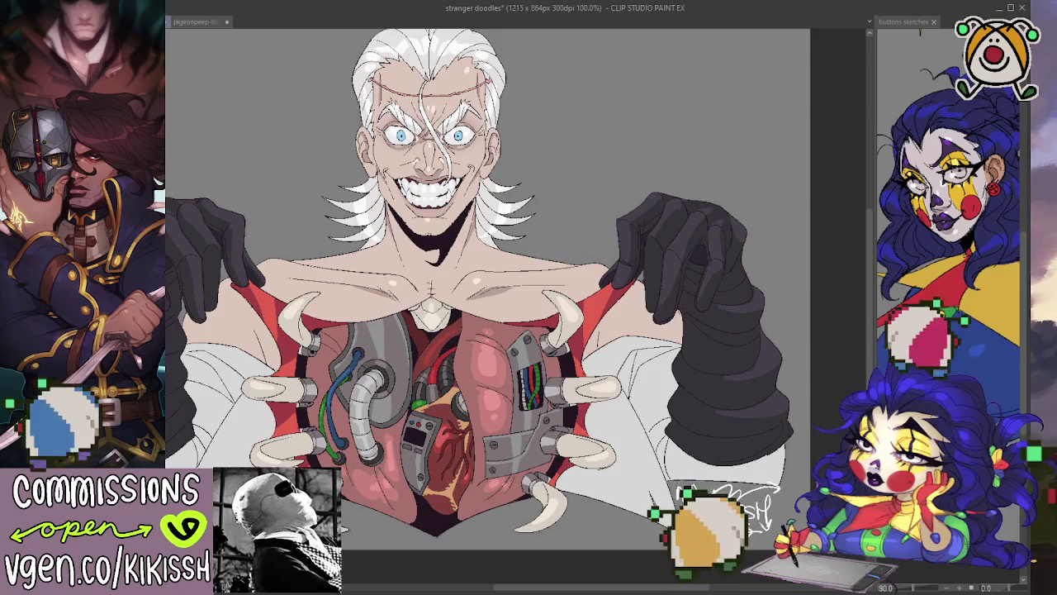
{"action": "left_click_drag", "start_coordinate": [773, 479], "coordinate": [781, 496]}
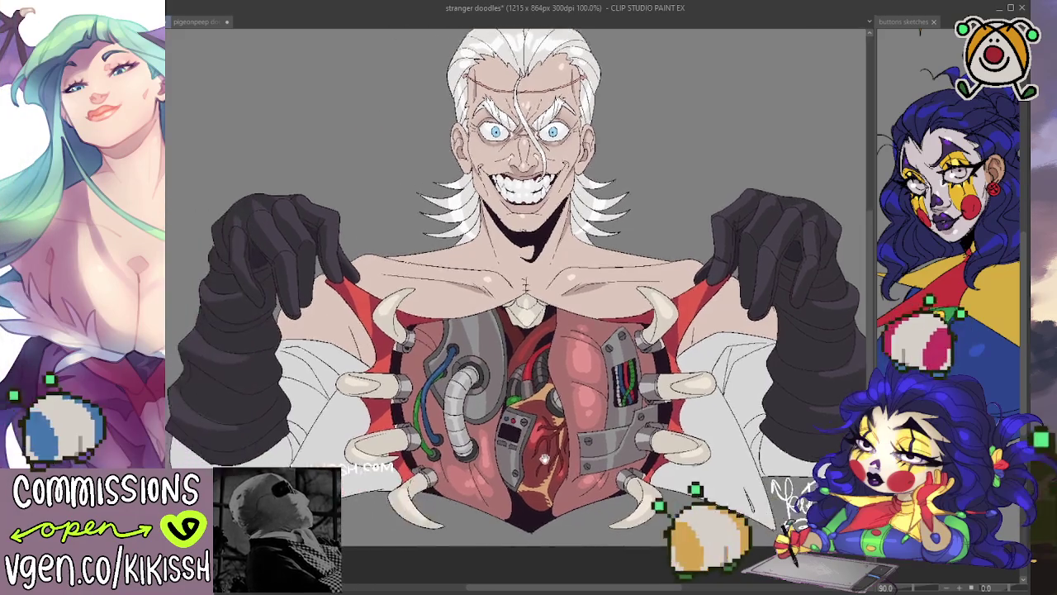
{"action": "left_click_drag", "start_coordinate": [430, 289], "coordinate": [529, 262]}
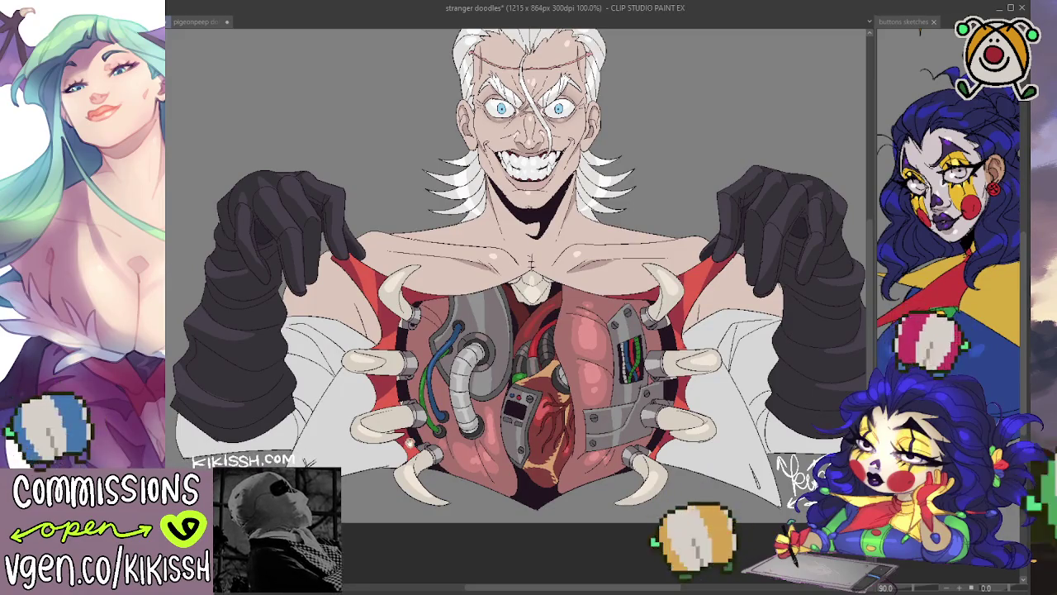
{"action": "left_click_drag", "start_coordinate": [411, 441], "coordinate": [387, 433]}
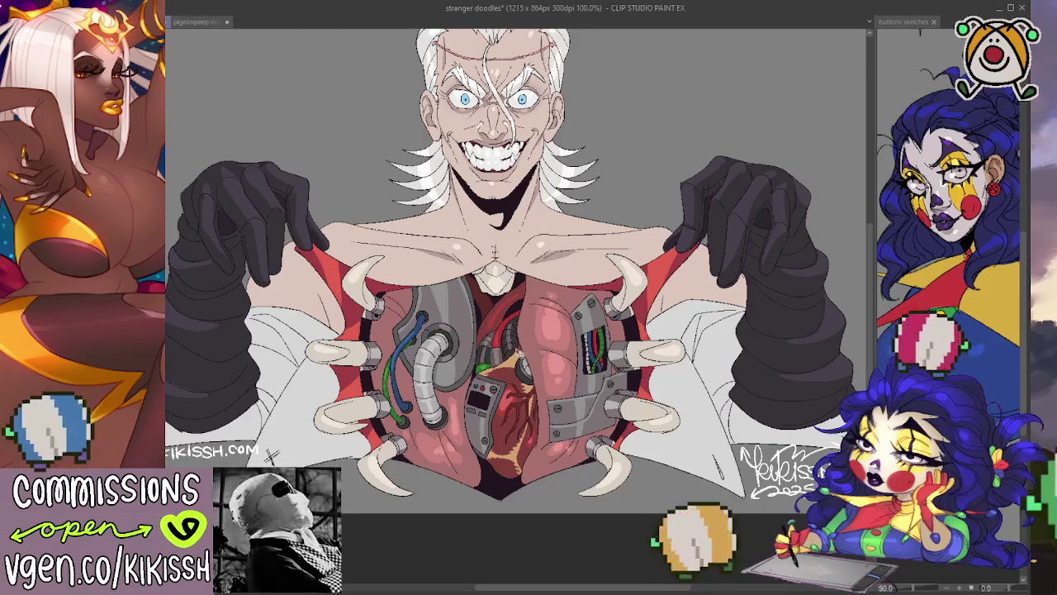
{"action": "mouse_move", "coordinate": [507, 327]}
{"action": "left_mouse_down"}
{"action": "mouse_move", "coordinate": [500, 357]}
{"action": "mouse_move", "coordinate": [446, 379]}
{"action": "left_mouse_up"}
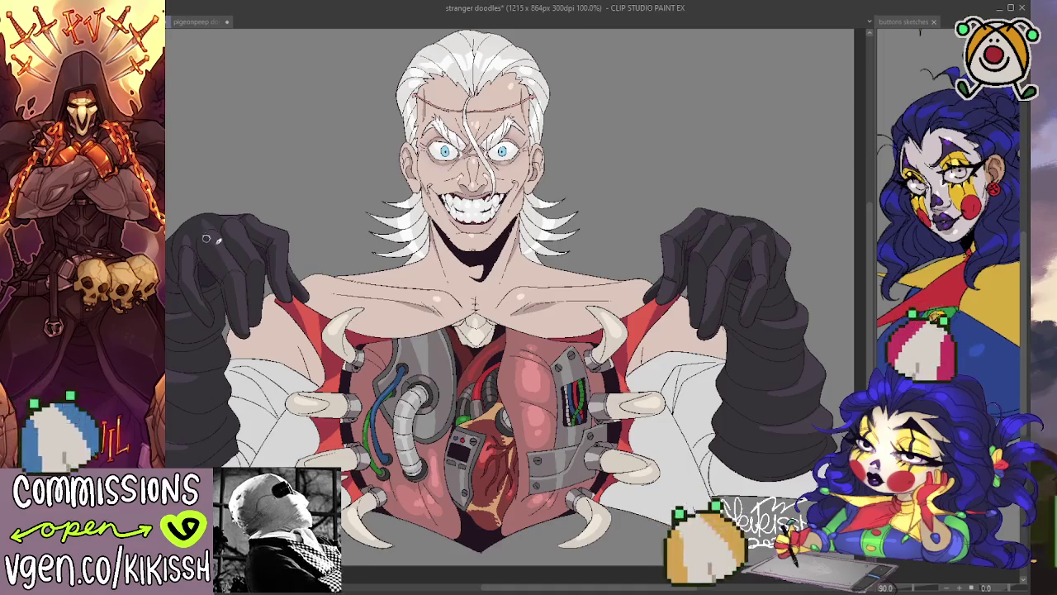
Dab three white highlight dots onto the gloves and save the file
{"action": "left_click", "coordinate": [239, 311]}
{"action": "left_click", "coordinate": [737, 246]}
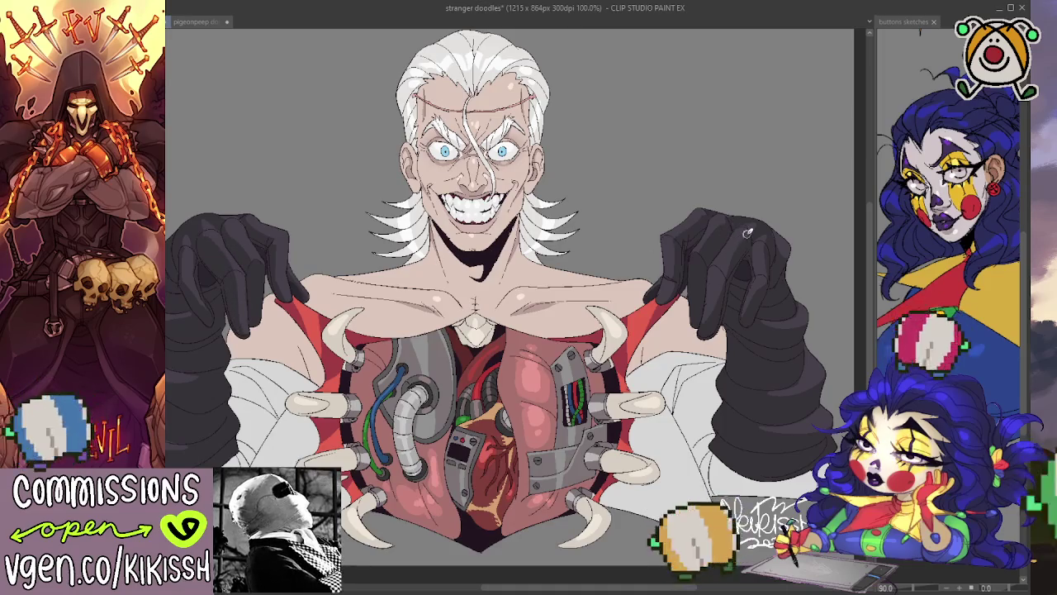
{"action": "left_click", "coordinate": [727, 271]}
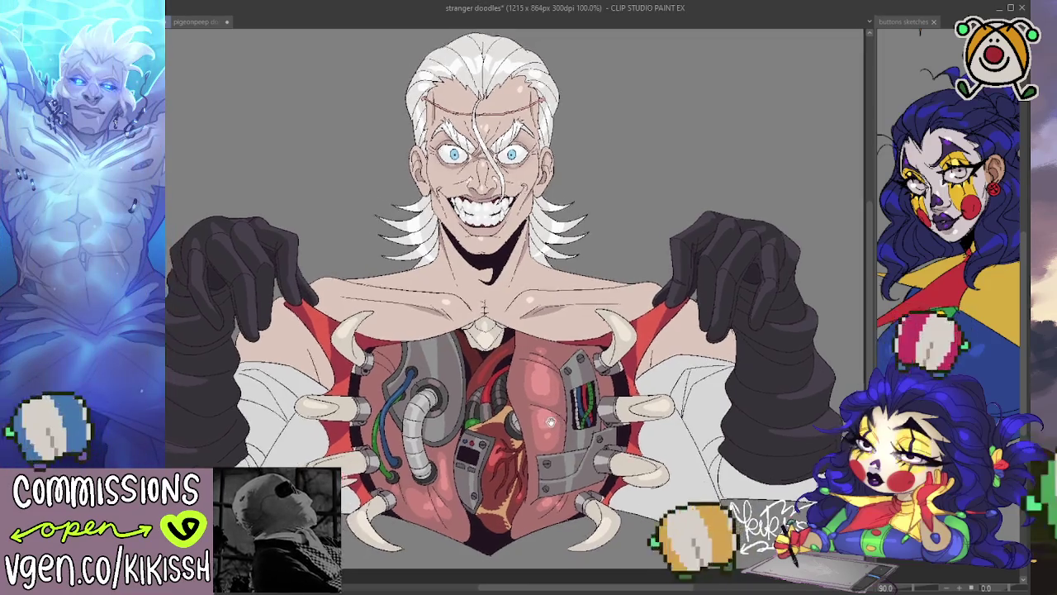
{"action": "left_click_drag", "start_coordinate": [549, 419], "coordinate": [568, 421]}
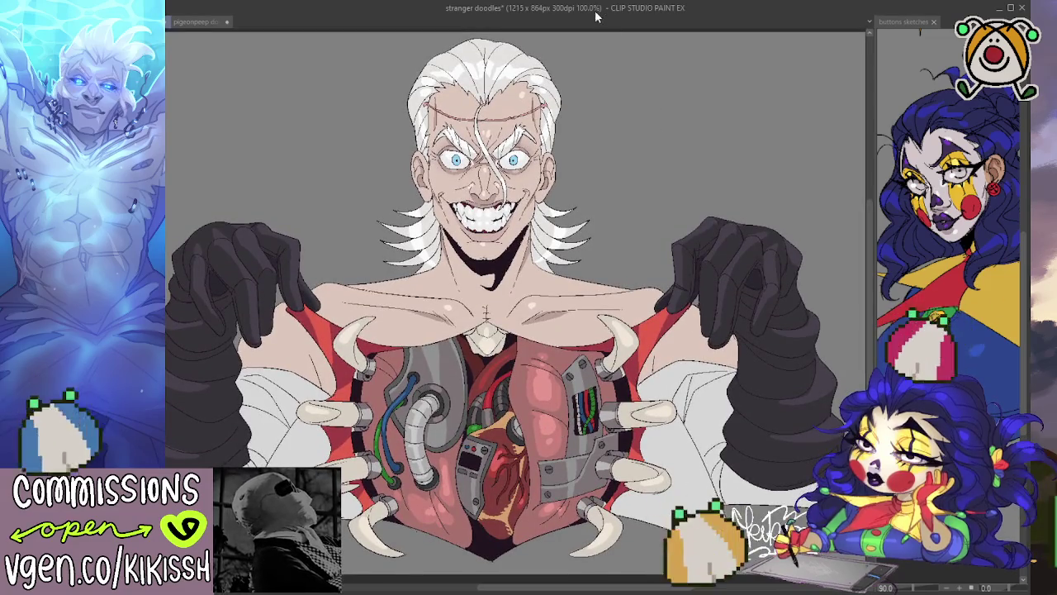
{"action": "key", "text": "ctrl+s"}
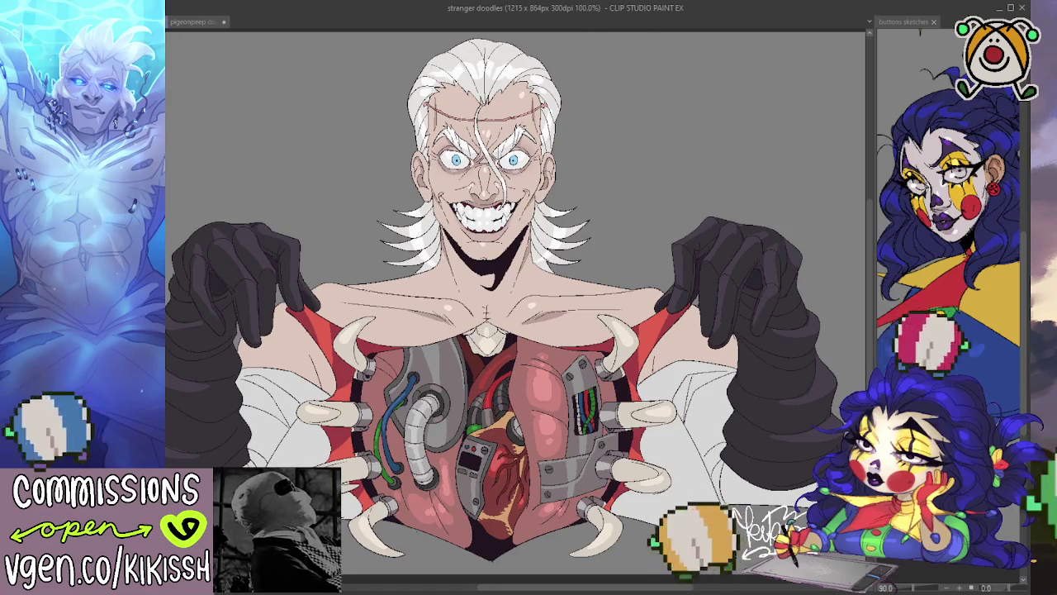
{"action": "key", "text": "alt+Tab"}
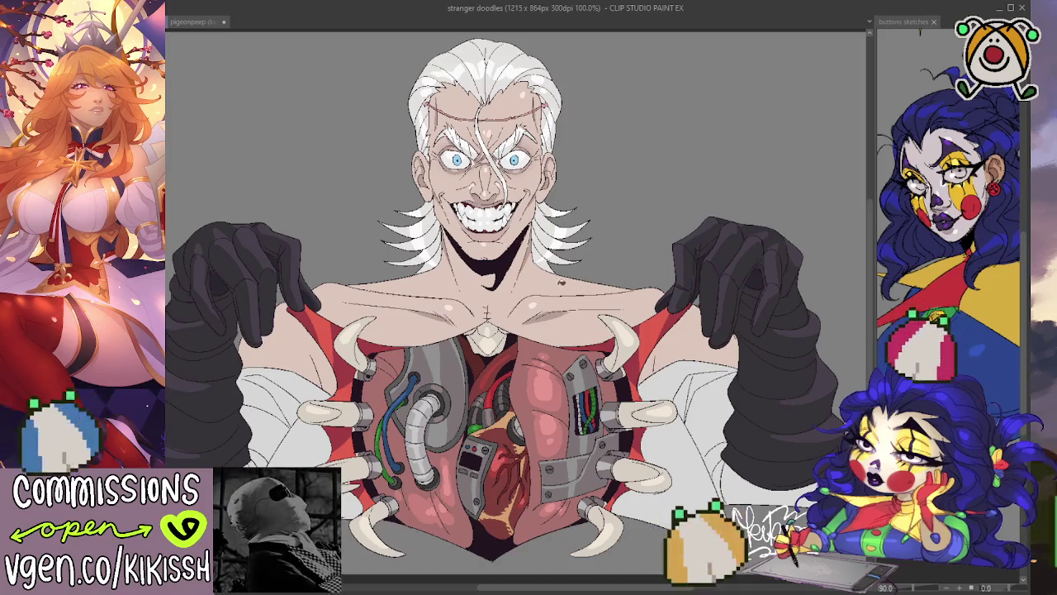
Darken the shadow under the chin, toggling undo and redo to compare
{"action": "left_click_drag", "start_coordinate": [515, 266], "coordinate": [522, 277]}
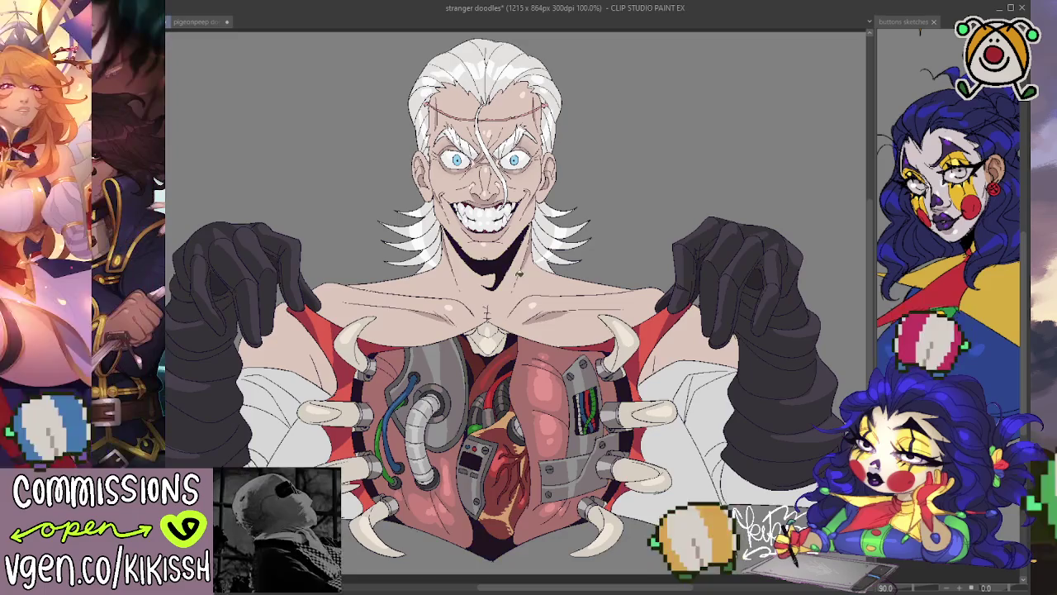
{"action": "key", "text": "ctrl+z"}
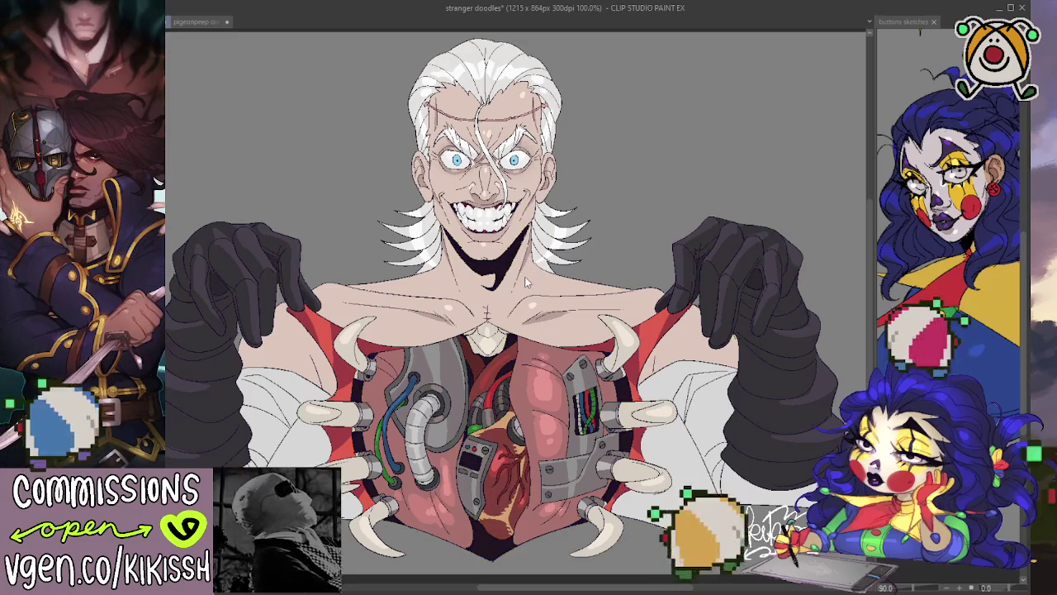
{"action": "key", "text": "ctrl+y"}
{"action": "key", "text": "ctrl+z"}
{"action": "key", "text": "ctrl+y"}
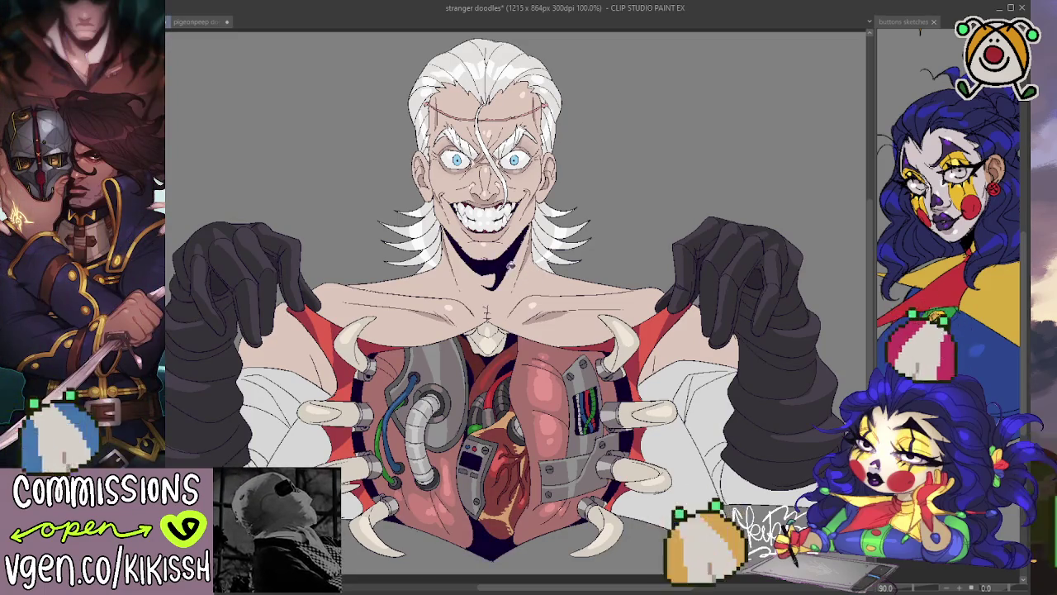
{"action": "key", "text": "ctrl+z"}
{"action": "key", "text": "ctrl+y"}
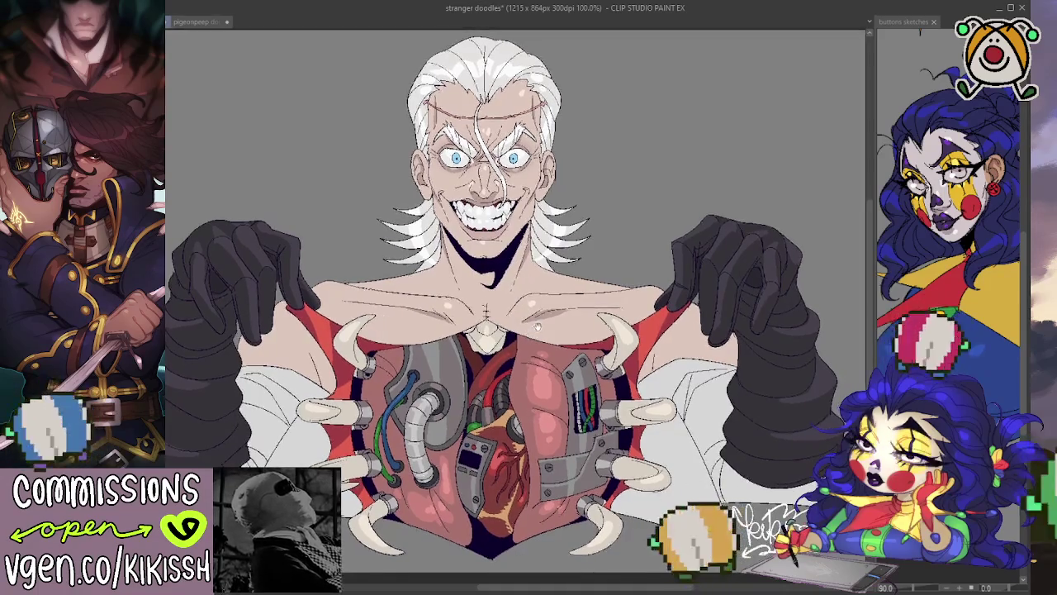
{"action": "key", "text": "ctrl+z"}
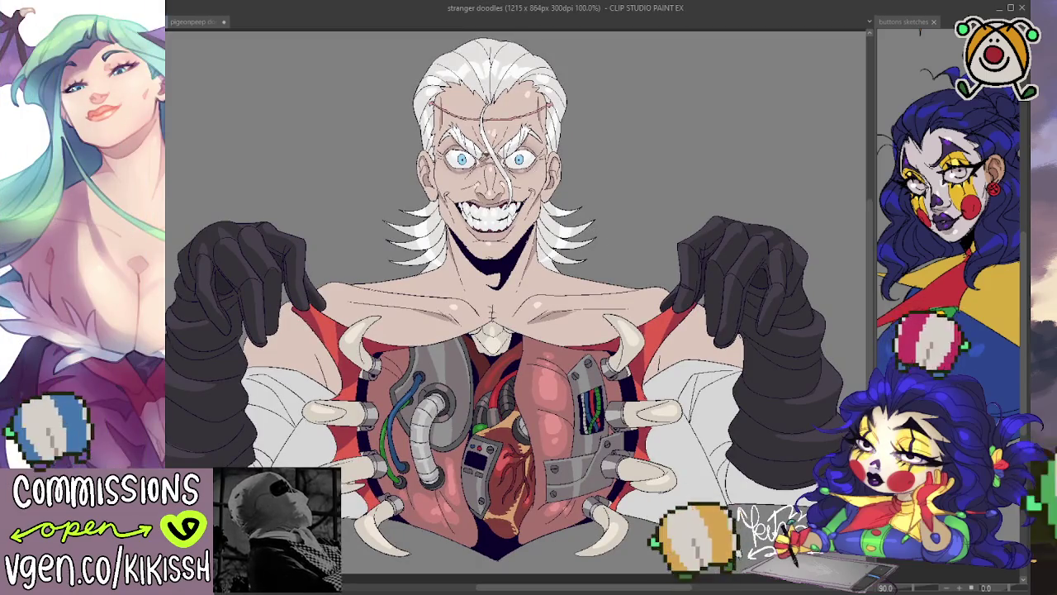
{"action": "left_click_drag", "start_coordinate": [650, 171], "coordinate": [660, 169]}
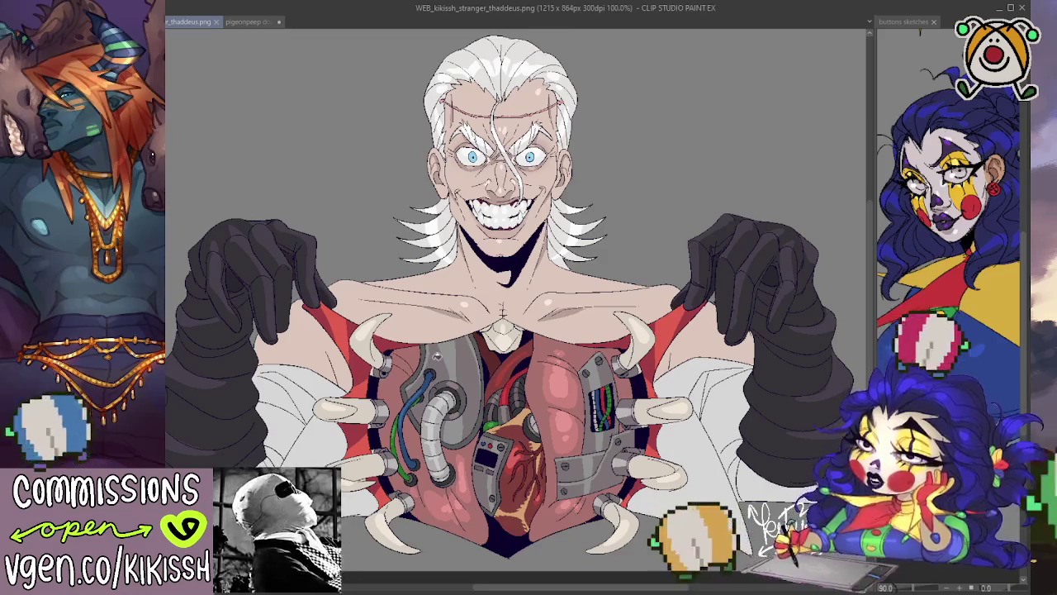
Refocus the canvas and hide the grey background layer to reveal transparency
{"action": "mouse_move", "coordinate": [432, 360]}
{"action": "left_mouse_down"}
{"action": "mouse_move", "coordinate": [422, 364]}
{"action": "mouse_move", "coordinate": [426, 355]}
{"action": "left_mouse_up"}
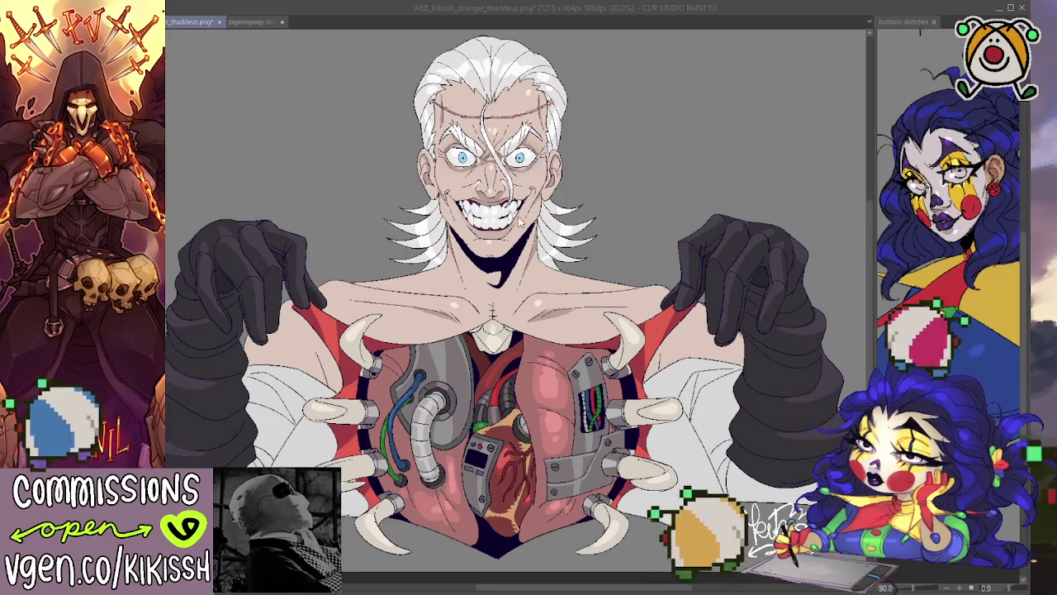
{"action": "left_click", "coordinate": [545, 226]}
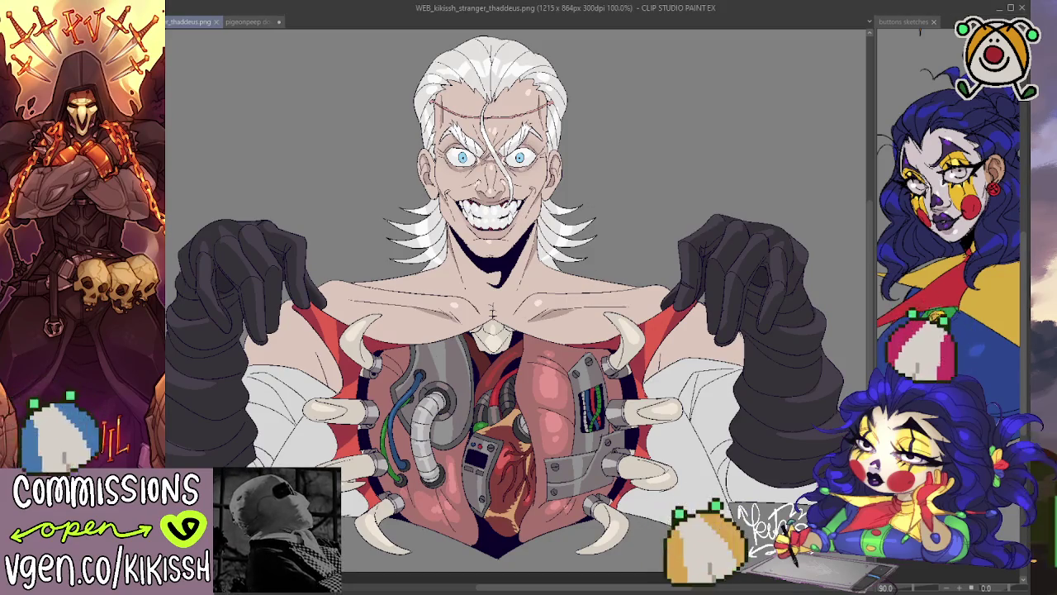
{"action": "key", "text": "Delete"}
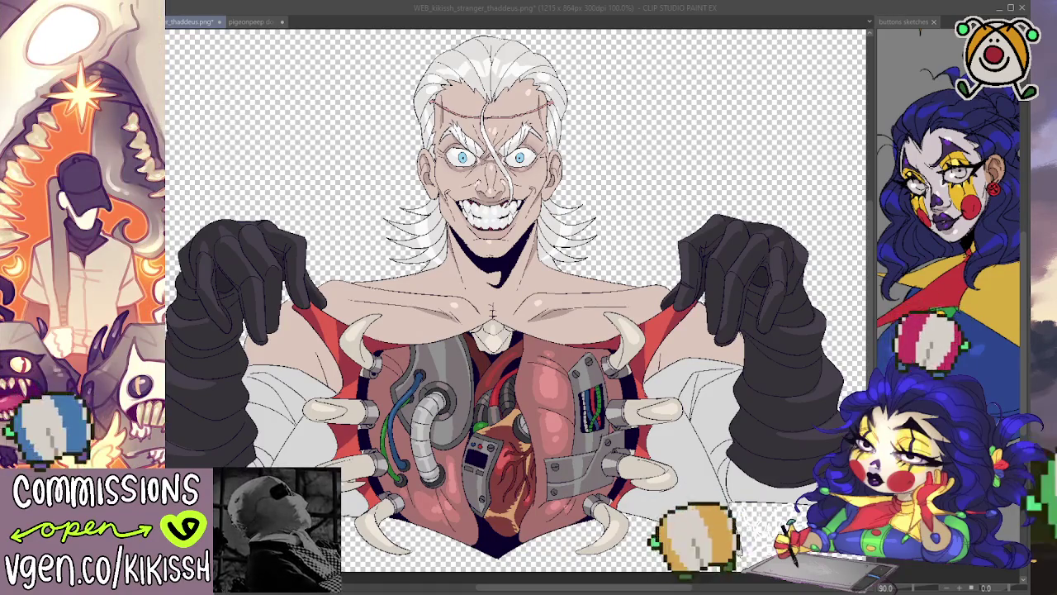
Save the transparent copy as HR_transp_kikissh_stranger_thaddeus.png, then show the grey background again
{"action": "key", "text": "Return"}
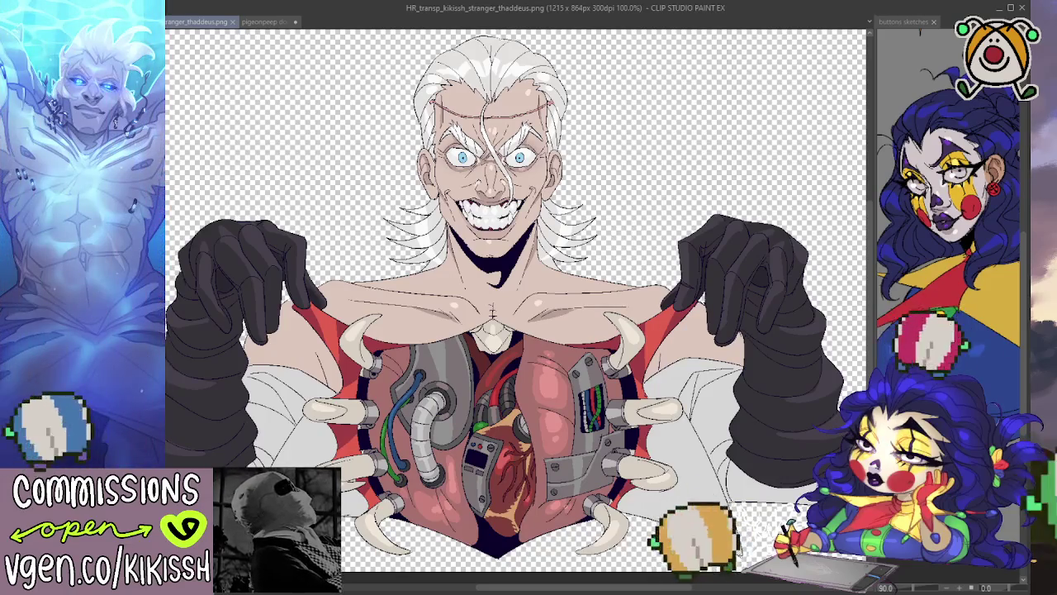
{"action": "key", "text": "alt+BackSpace"}
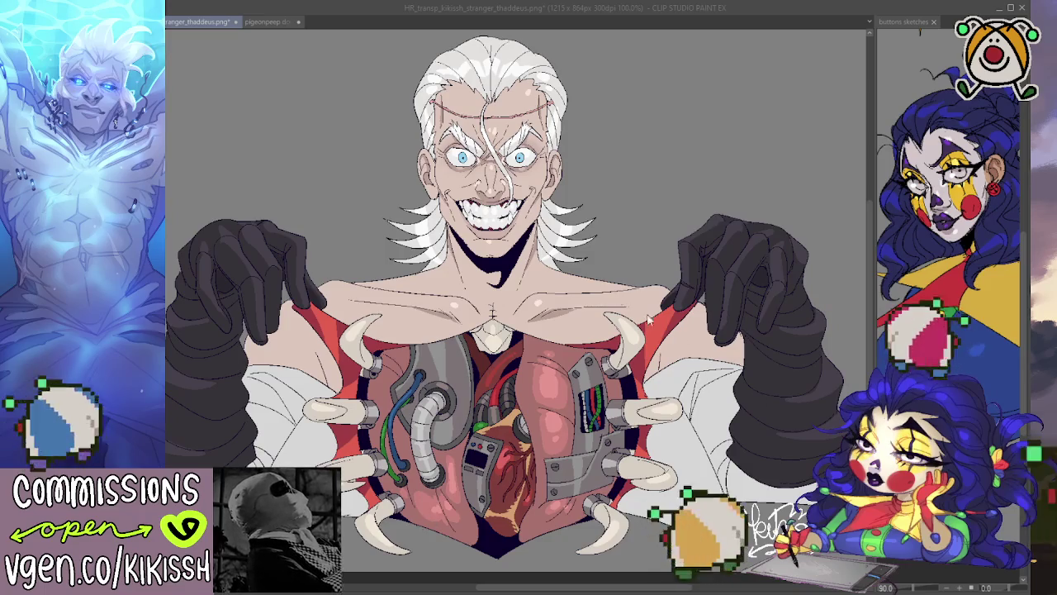
Close the buttons sketches side-view tab
{"action": "left_click", "coordinate": [934, 22]}
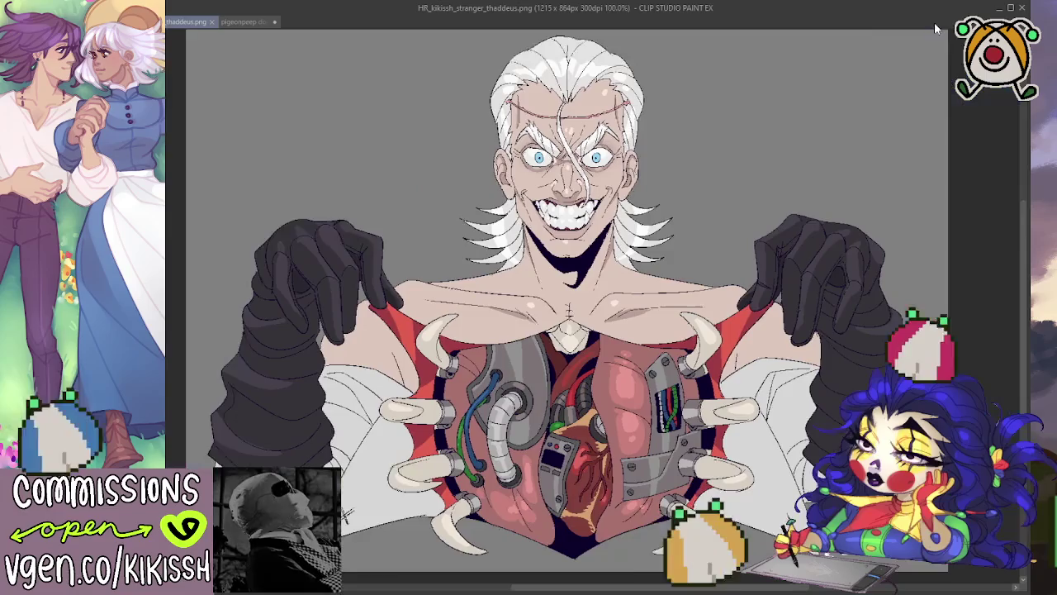